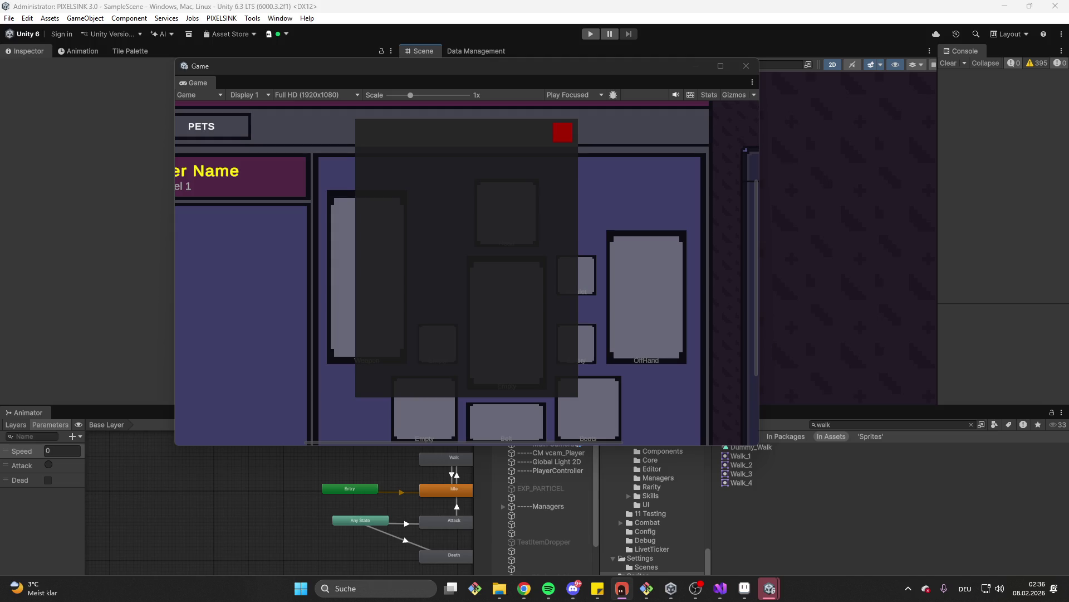
# Bring up the chat side panel from the taskbar, then close it with Alt+Space.
pyautogui.click(623, 589)
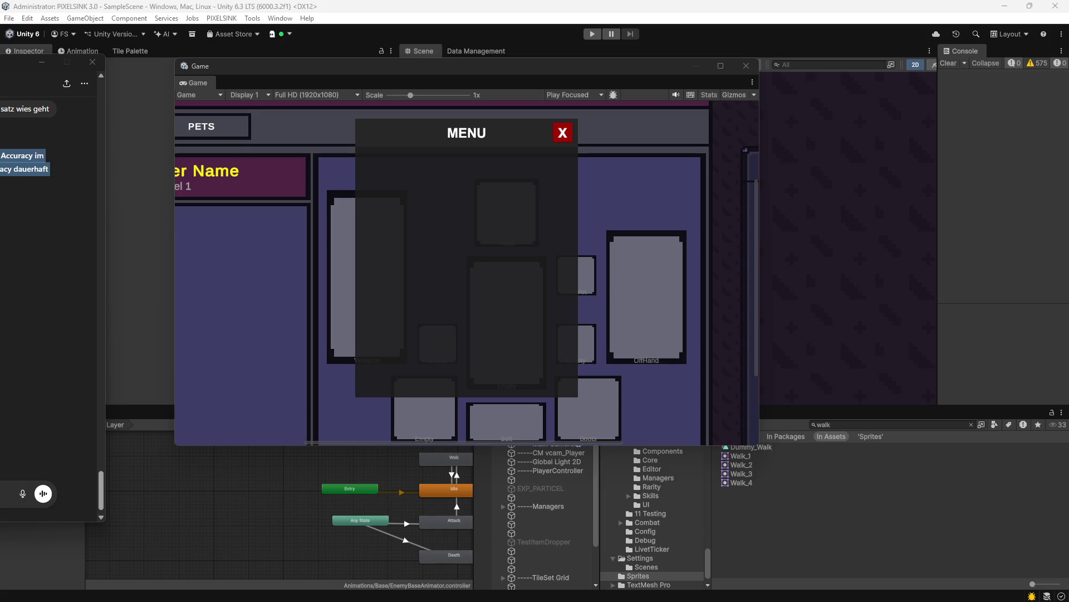
pyautogui.hotkey('alt', 'space')
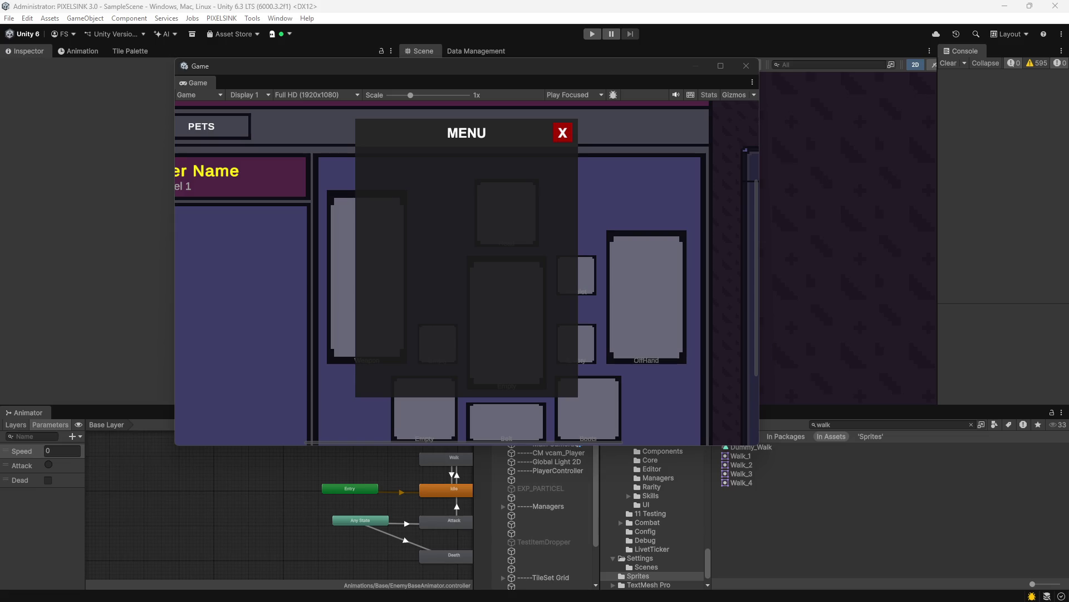
# Hide the chat overlay with Alt+Space to reveal Unity's Inspector and Animator parameters.
pyautogui.hotkey('alt', 'space')
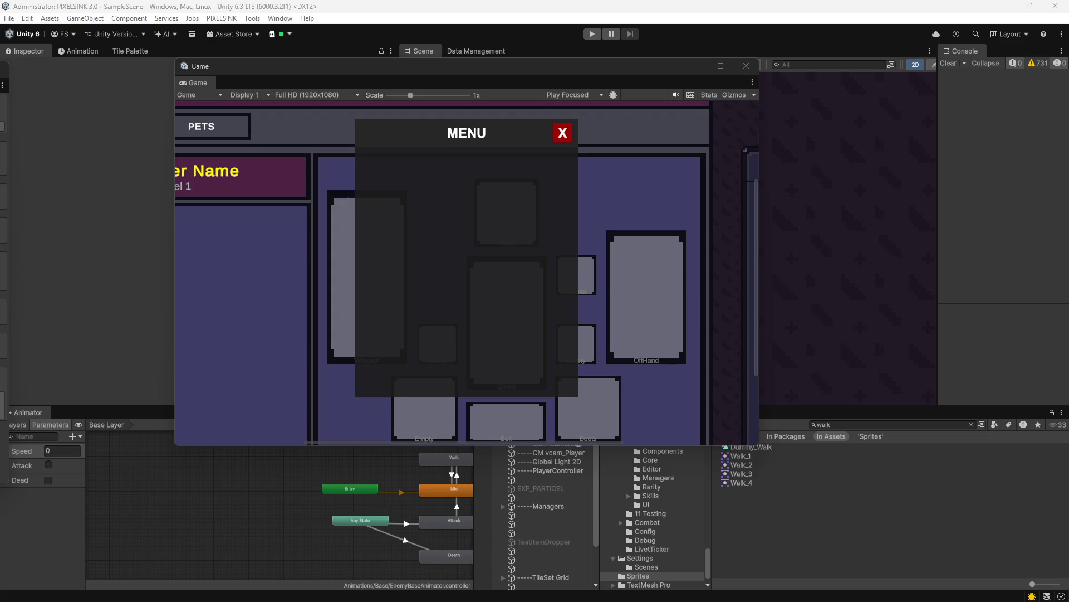
pyautogui.moveTo(579, 600)
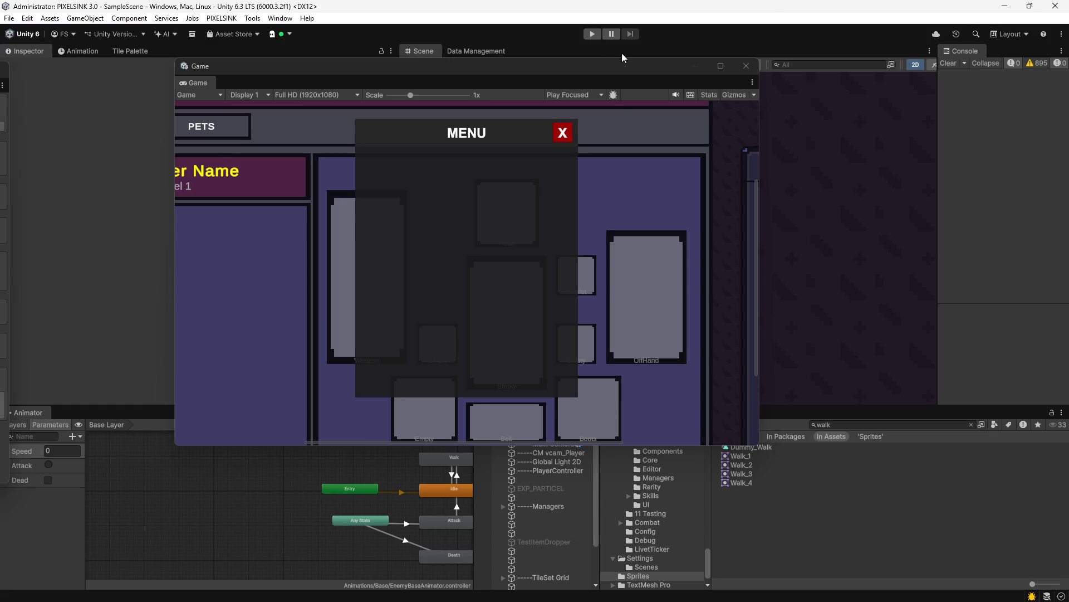
# Enter play mode, move the game preview lower-right at 0.55x, and dismiss the auto repair report.
pyautogui.click(593, 35)
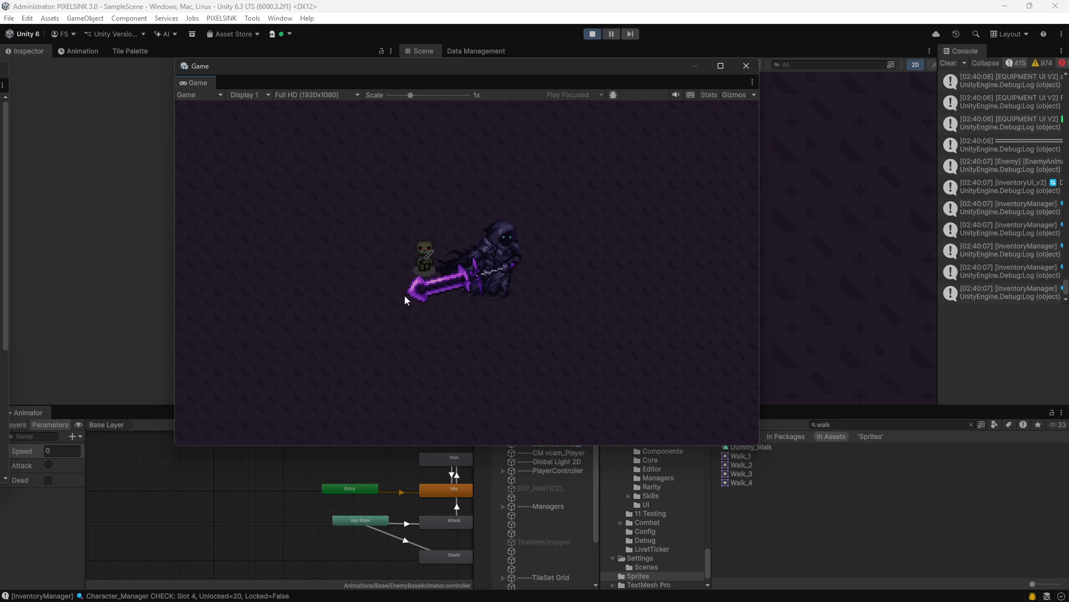
pyautogui.scroll(-5, 486, 263)
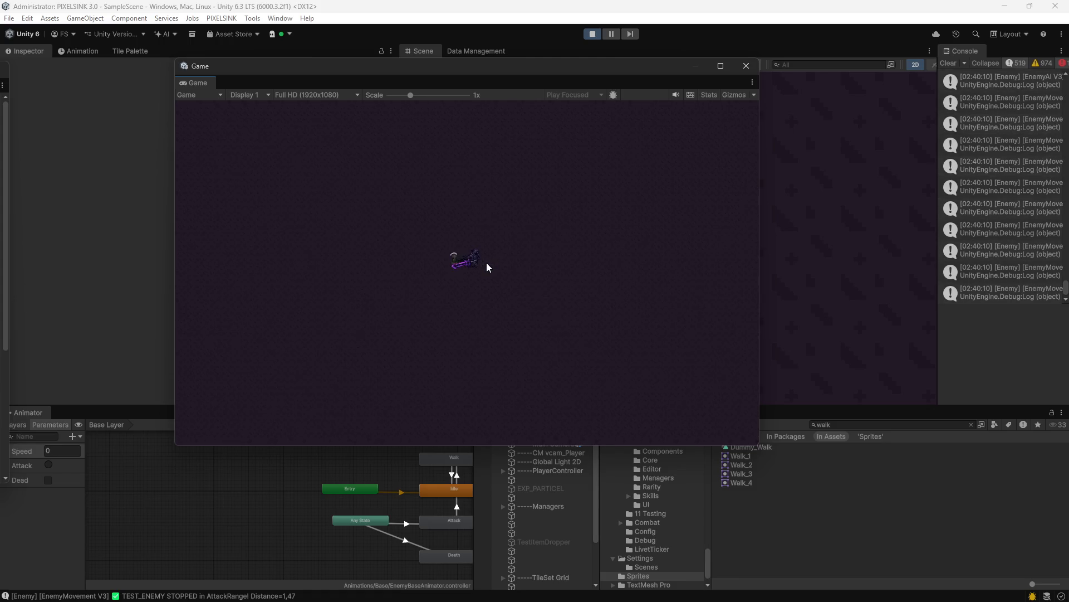
pyautogui.moveTo(405, 73)
pyautogui.mouseDown()
pyautogui.moveTo(580, 98)
pyautogui.moveTo(479, 177)
pyautogui.moveTo(395, 219)
pyautogui.moveTo(517, 129)
pyautogui.mouseUp()
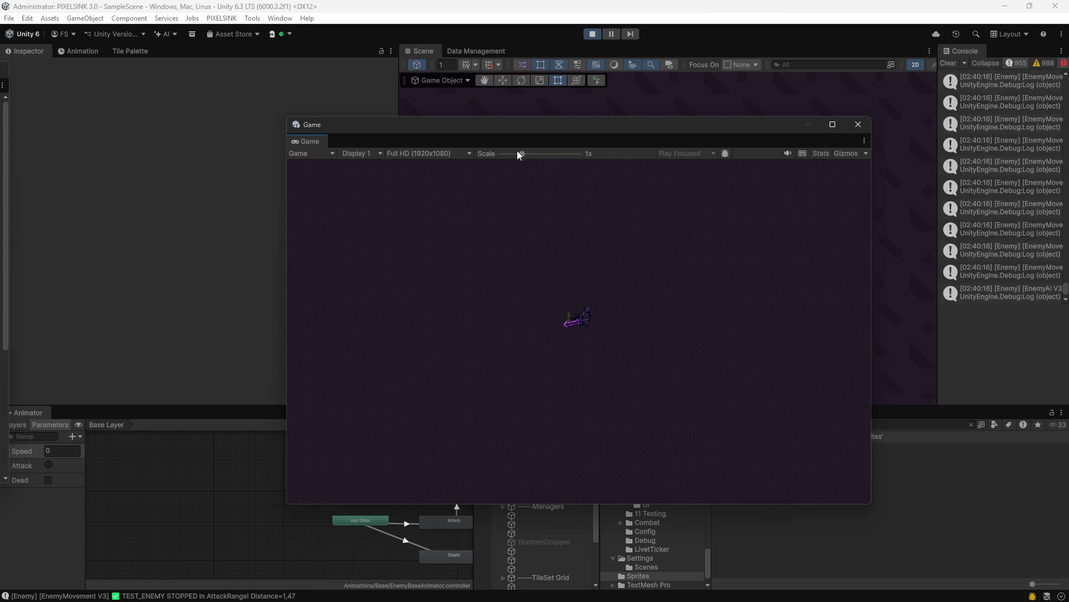
pyautogui.moveTo(521, 153); pyautogui.dragTo(492, 154)
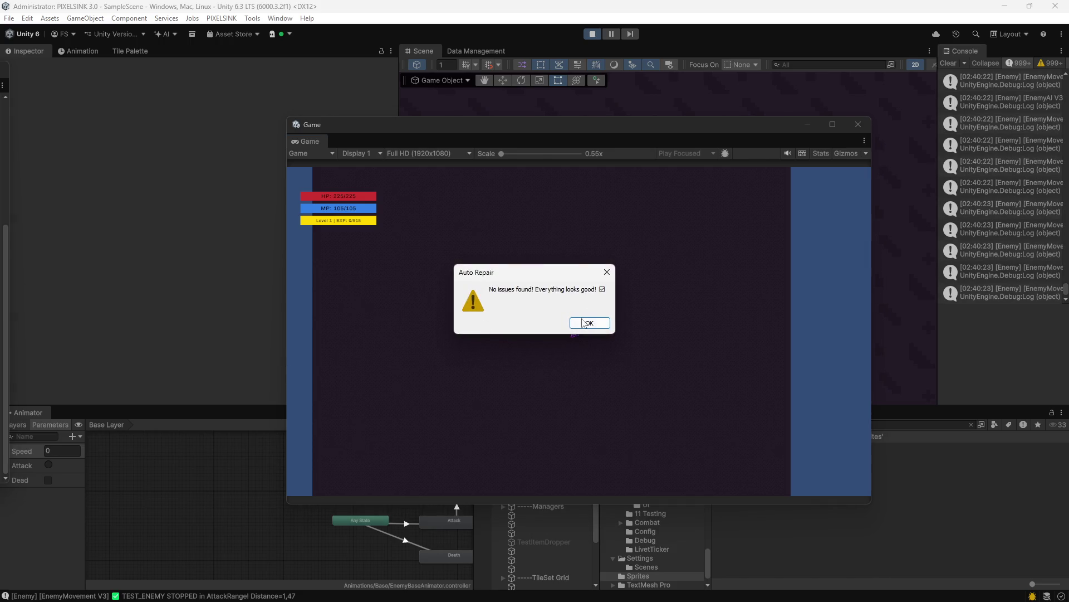
pyautogui.click(589, 321)
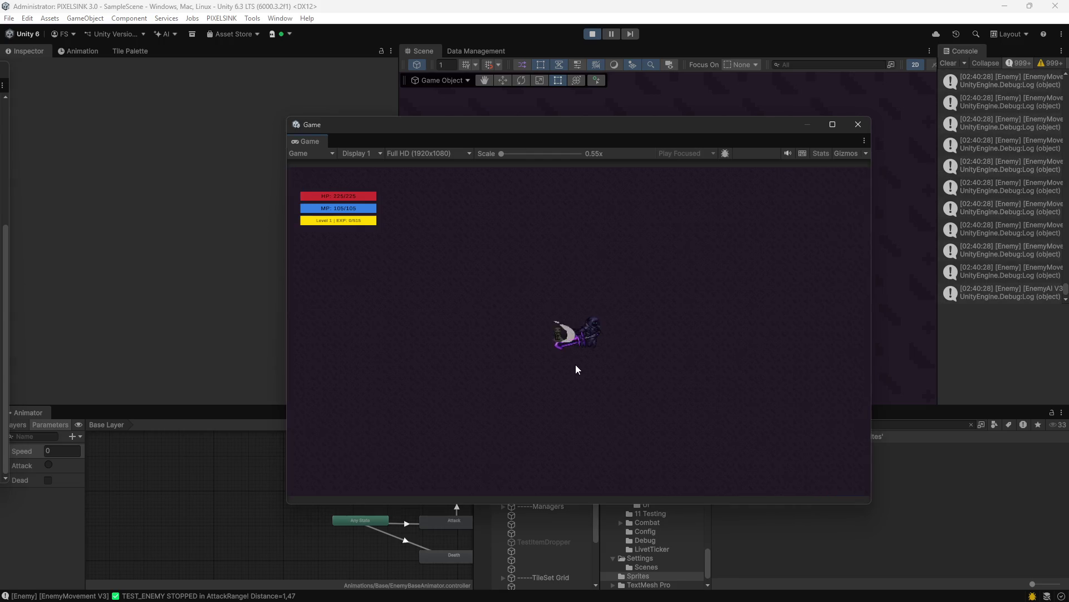
# Walk the player left, right, down and up with WASD until it reaches the reaper.
pyautogui.press('a')
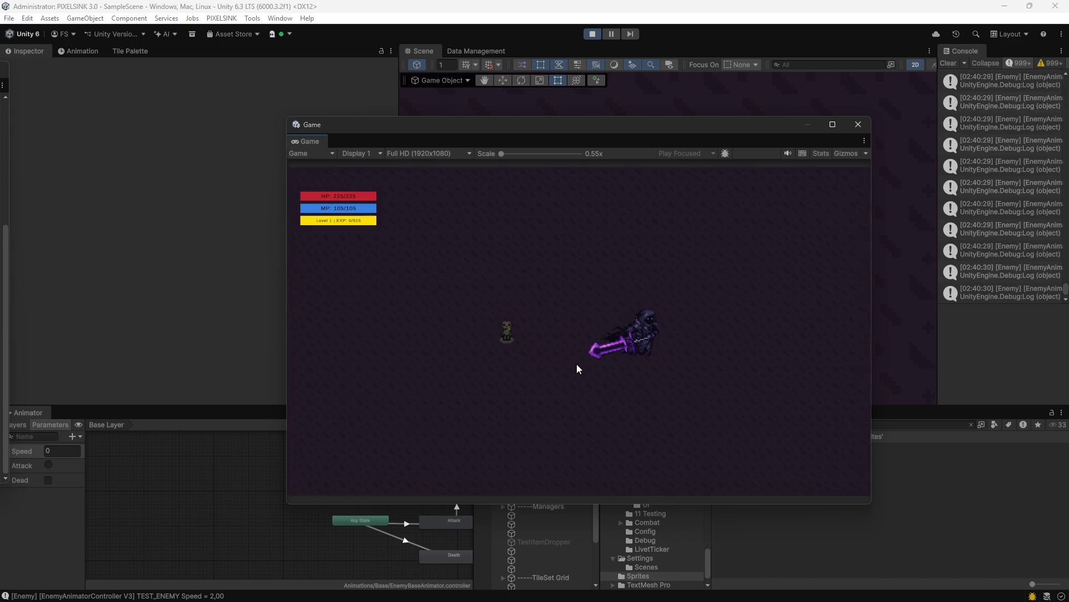
pyautogui.press('a')
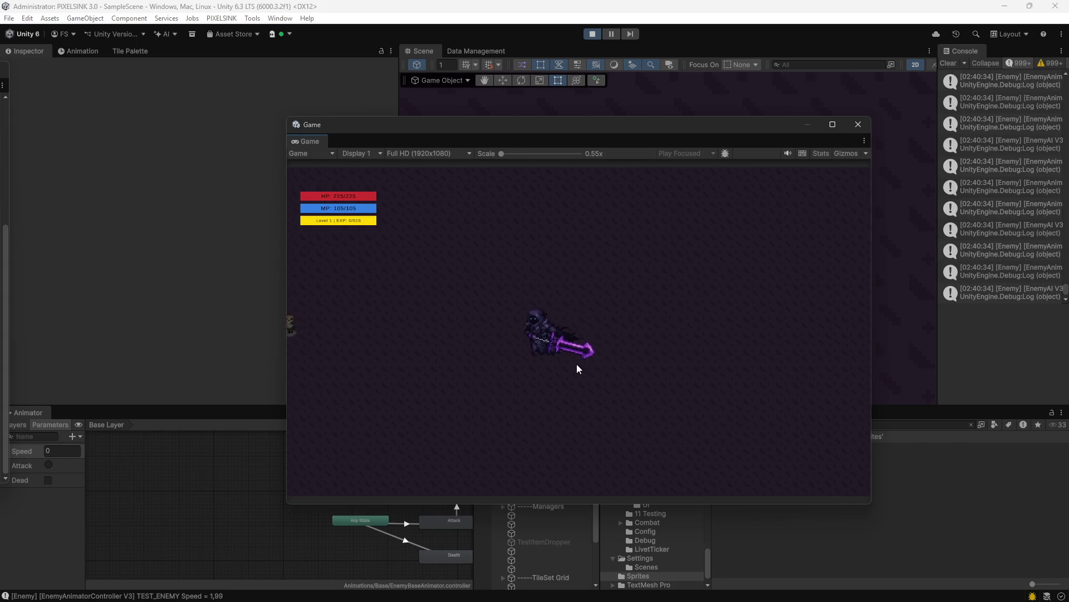
pyautogui.press('d')
pyautogui.press('d')
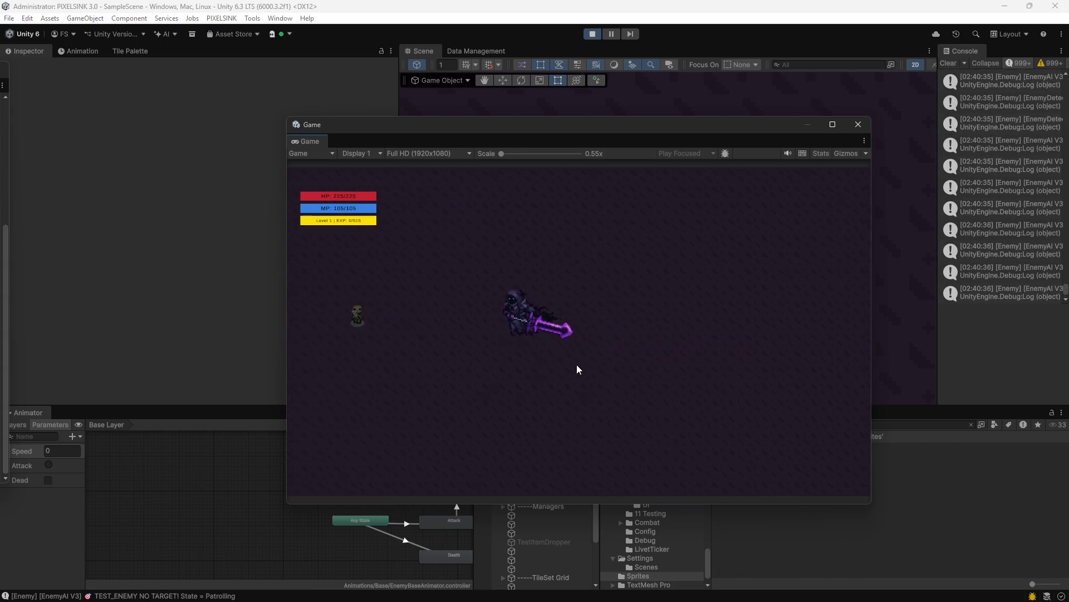
pyautogui.press('d')
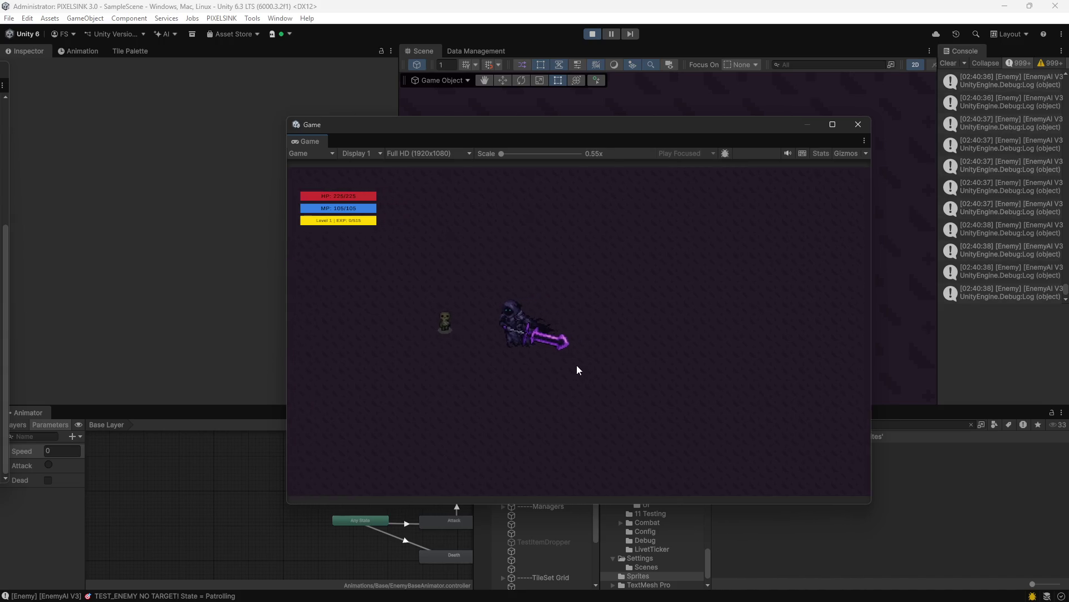
pyautogui.press('d')
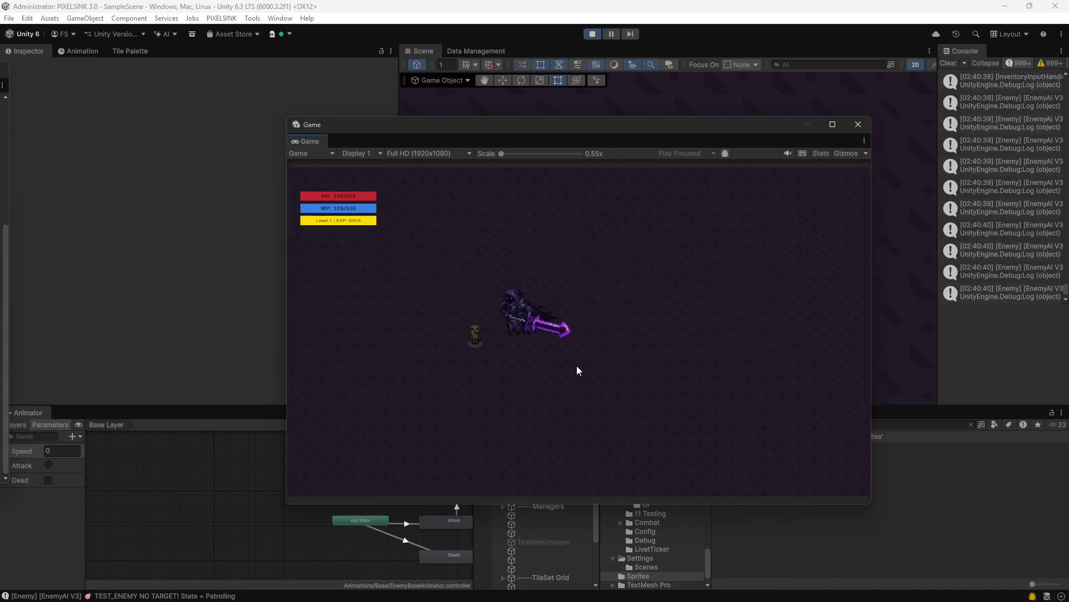
pyautogui.press('d')
pyautogui.press('s')
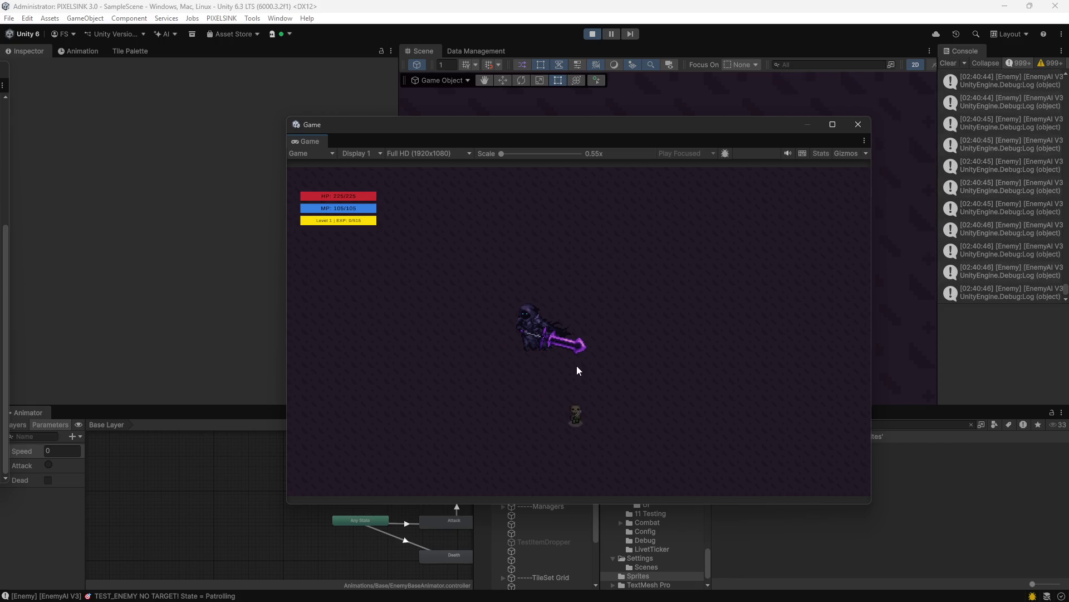
pyautogui.press('w')
pyautogui.press('w')
pyautogui.press('a')
pyautogui.press('s')
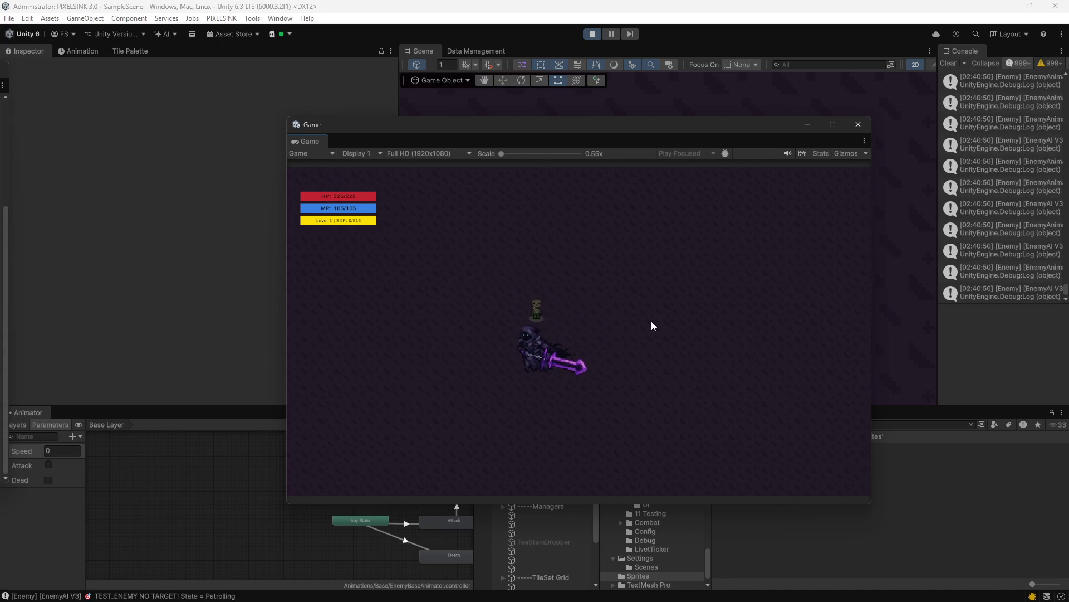
pyautogui.press('d')
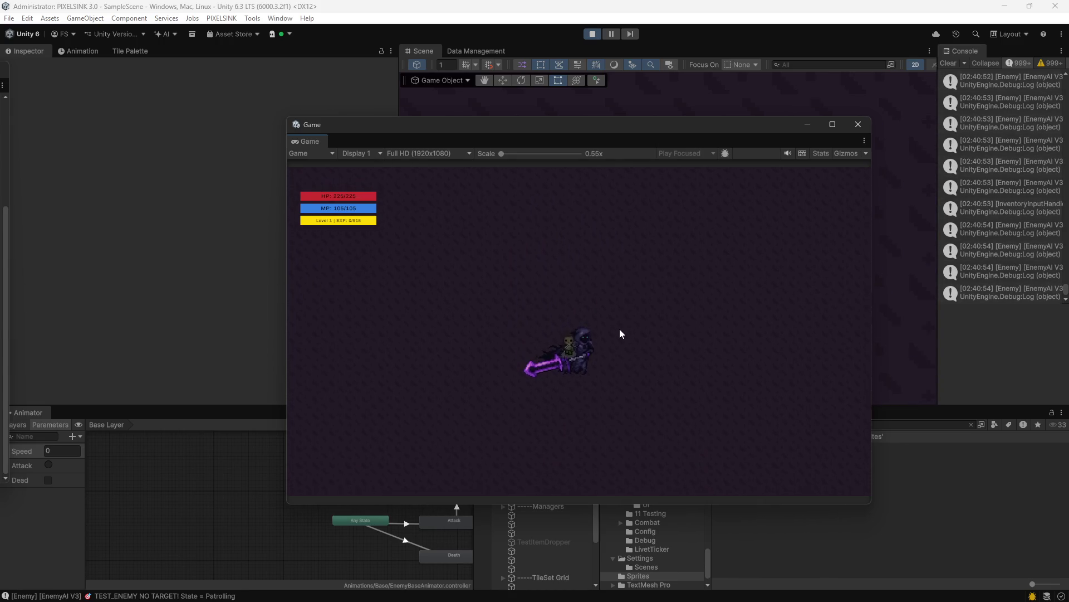
pyautogui.press('w')
pyautogui.press('d')
pyautogui.press('w')
pyautogui.press('a')
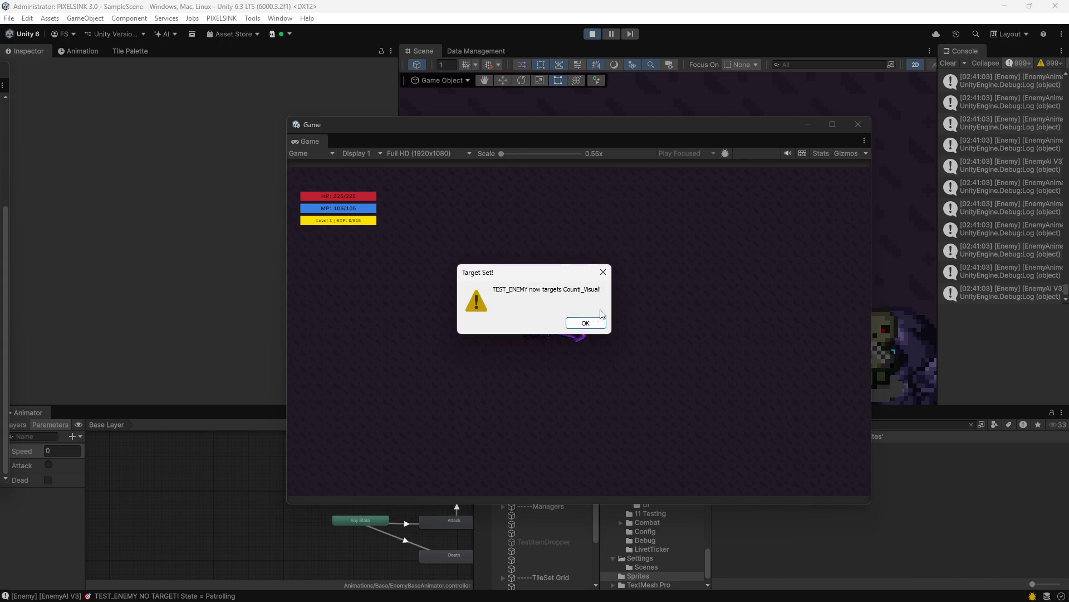
# Confirm the Target Set! alert, let the enemy chase the player, then stop play mode.
pyautogui.click(582, 324)
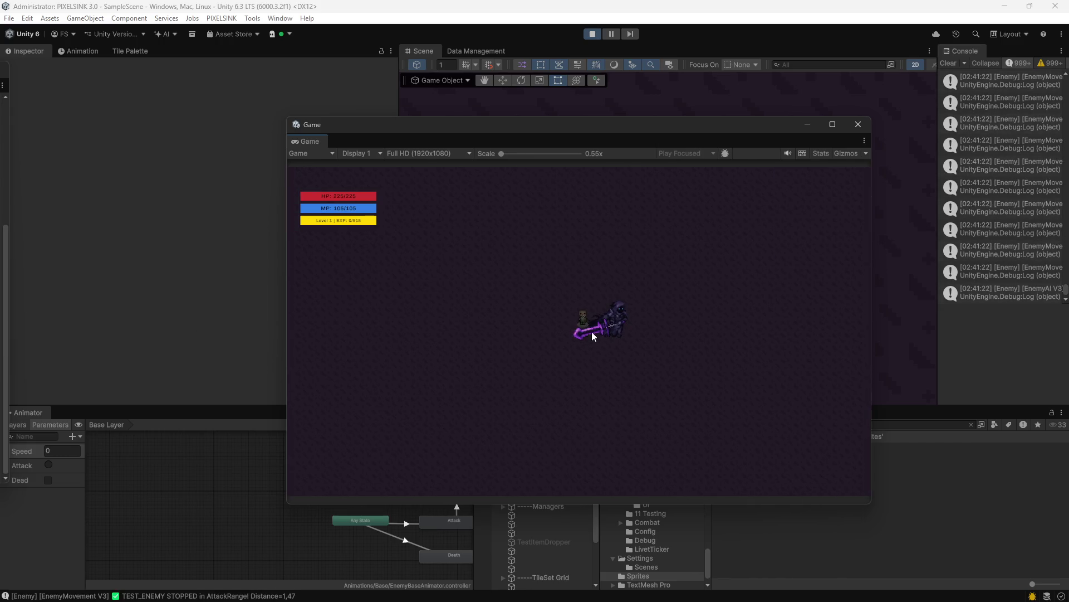
pyautogui.click(593, 34)
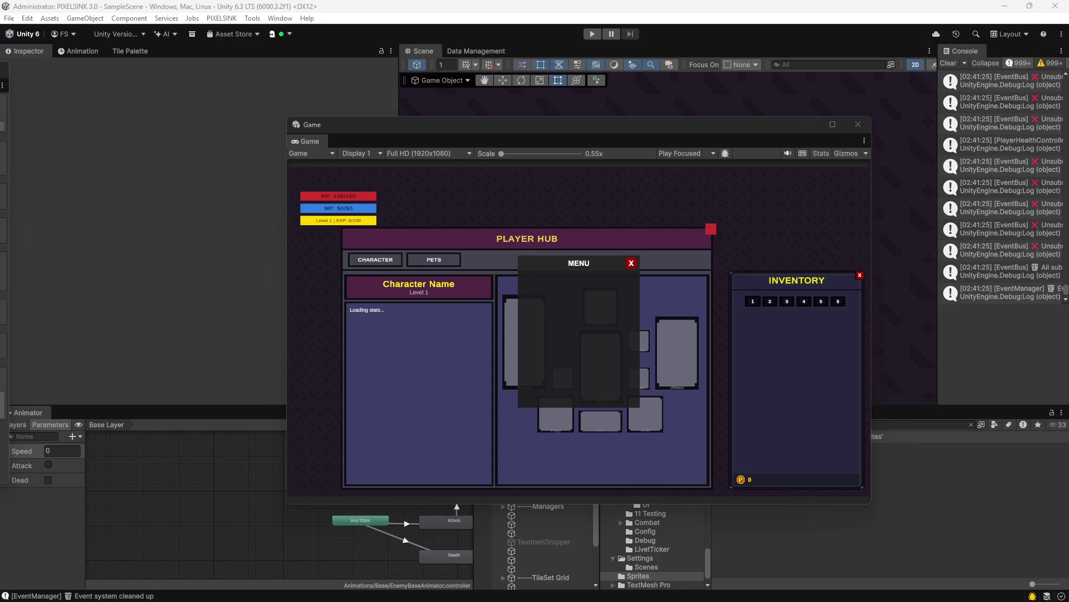
# Clear all logged messages from the Console so its counts return to 0.
pyautogui.click(946, 64)
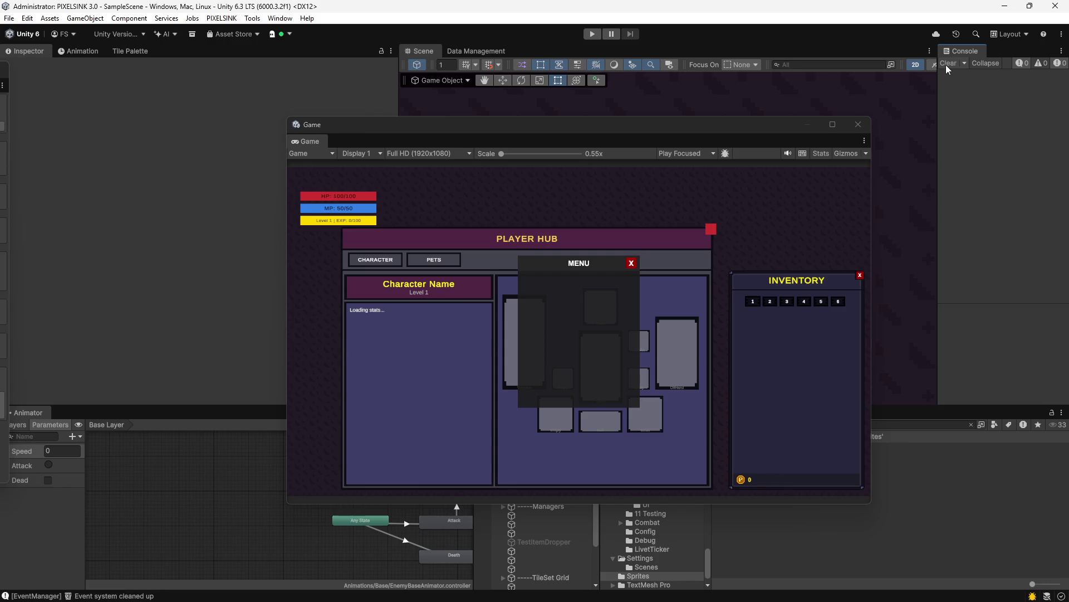